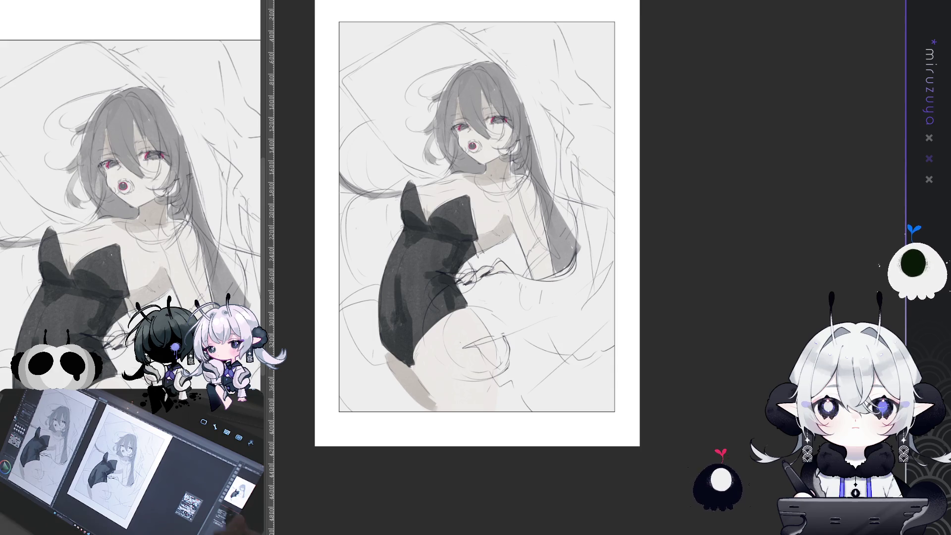
- With Free Transform, enlarge the sketch, tilt it about 20° counter-clockwise and move it up-right
key(ctrl+minus)
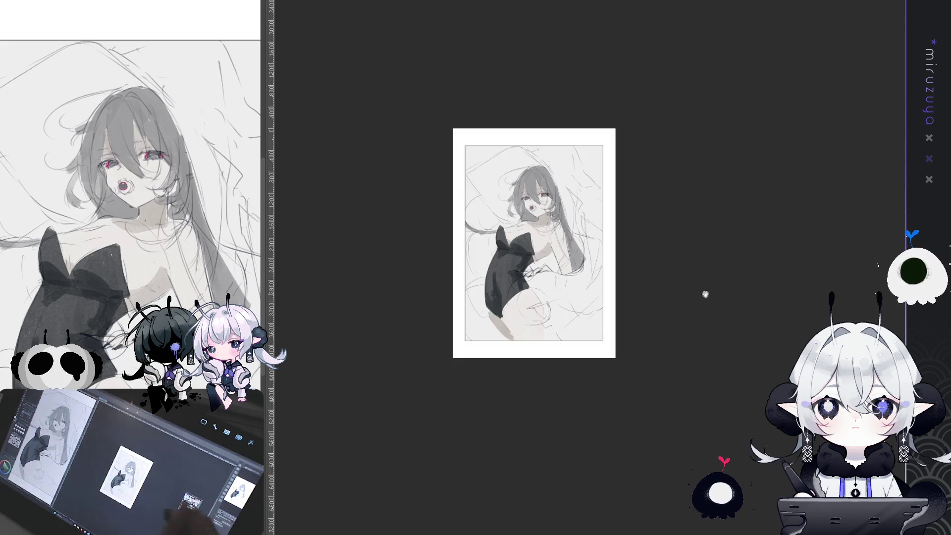
drag(428, 155, 357, 121)
key(ctrl+t)
mouse_move(465, 324)
mouse_down()
mouse_move(470, 410)
mouse_move(466, 396)
mouse_up()
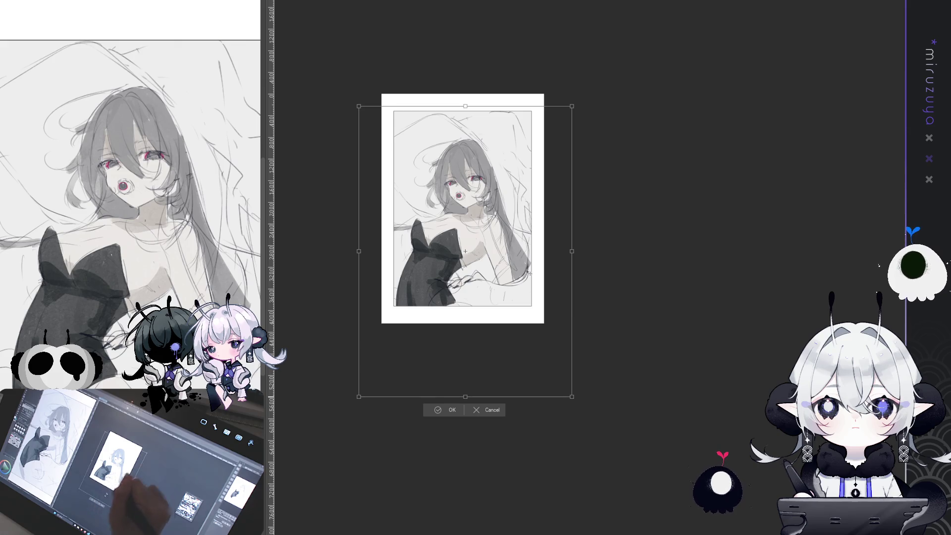
mouse_move(569, 76)
mouse_down()
mouse_move(511, 67)
mouse_move(459, 90)
mouse_up()
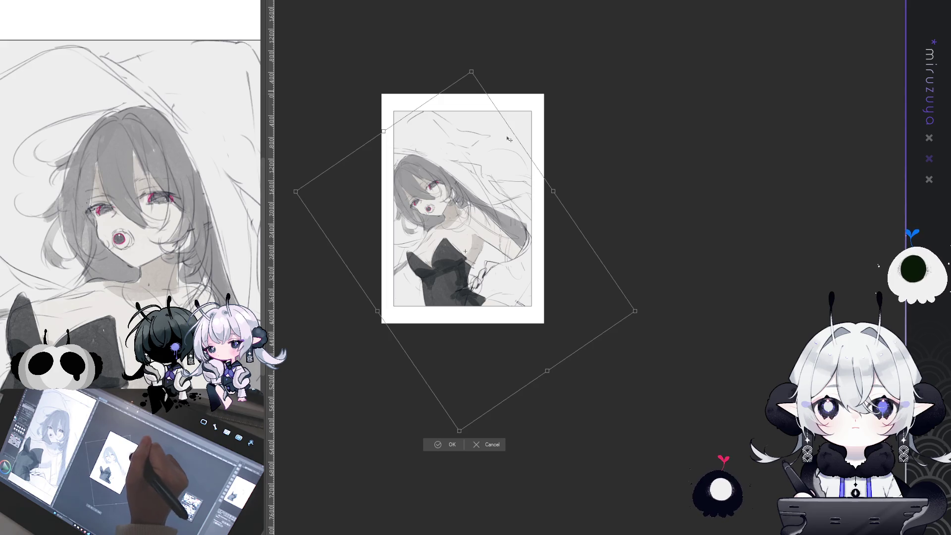
drag(511, 99, 533, 66)
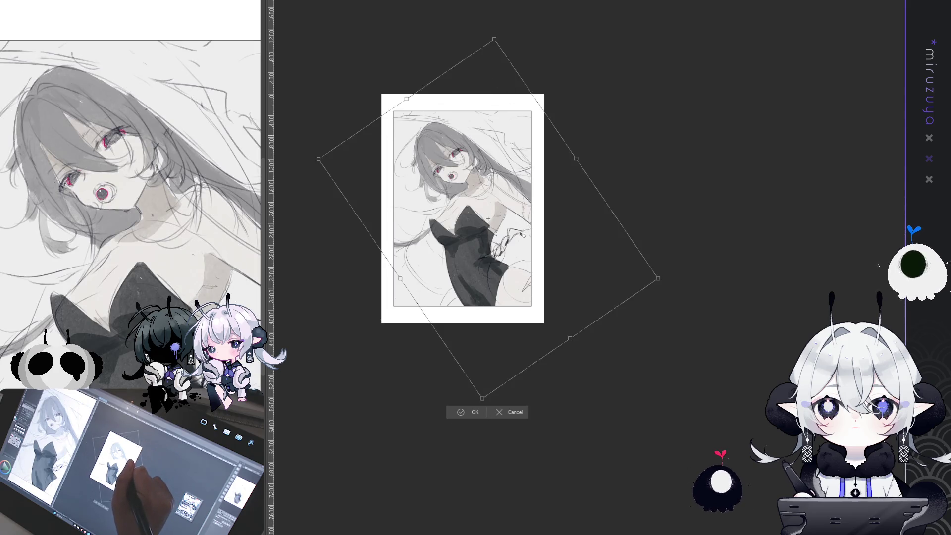
drag(518, 232, 518, 232)
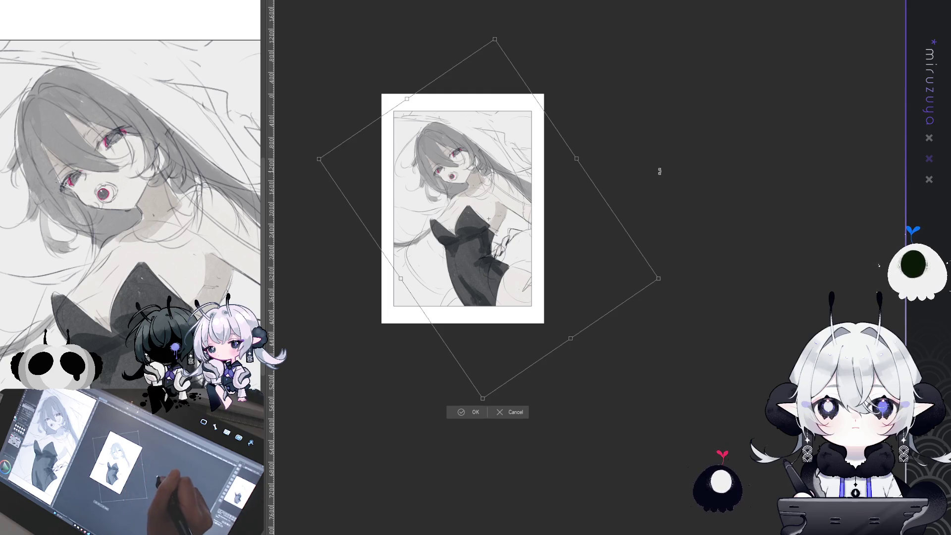
- Rotate the sketch back clockwise, shift it about 75 px left and nudge it into place
drag(667, 183, 594, 312)
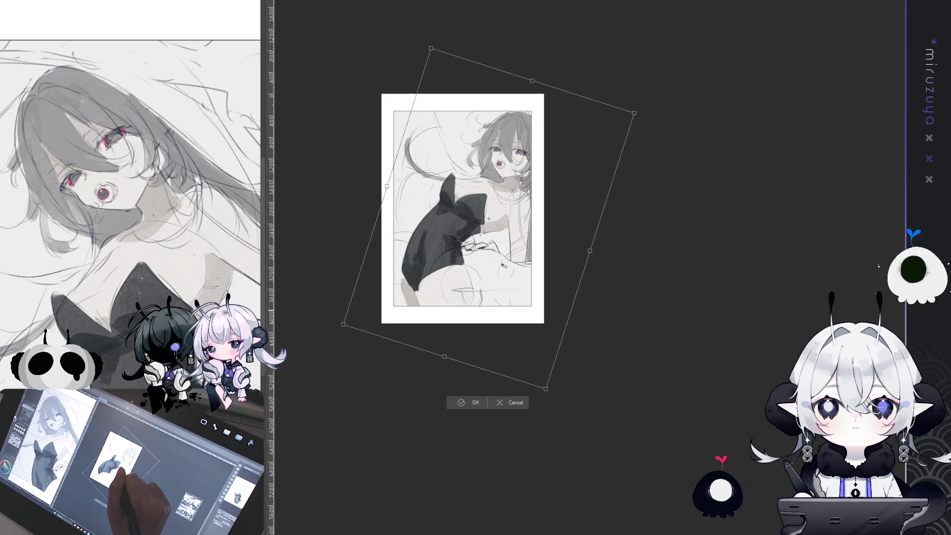
drag(552, 178, 515, 177)
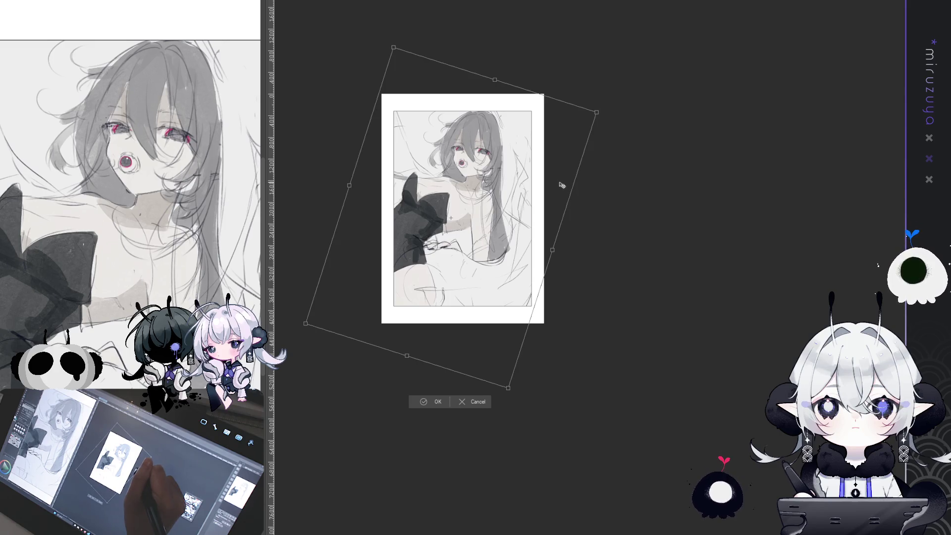
drag(560, 186, 565, 191)
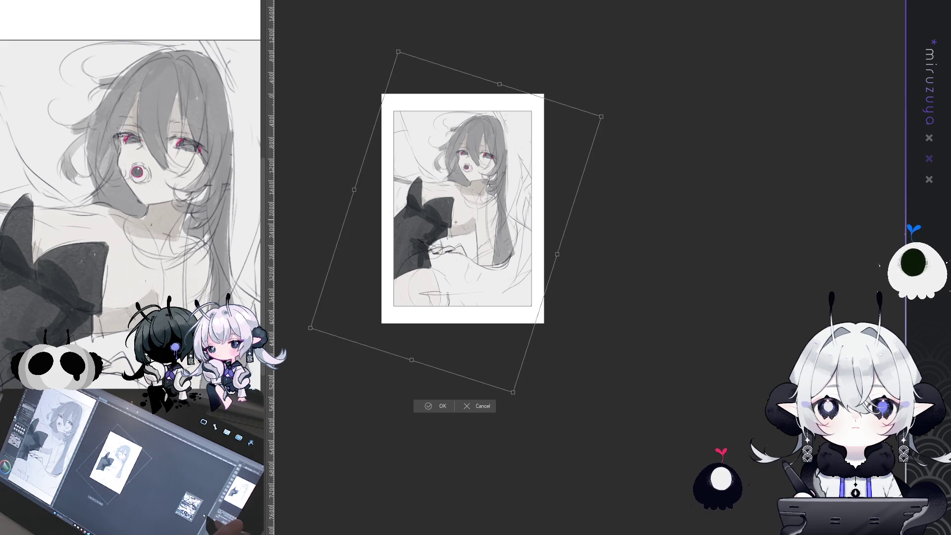
scroll(455, 222, up, 5)
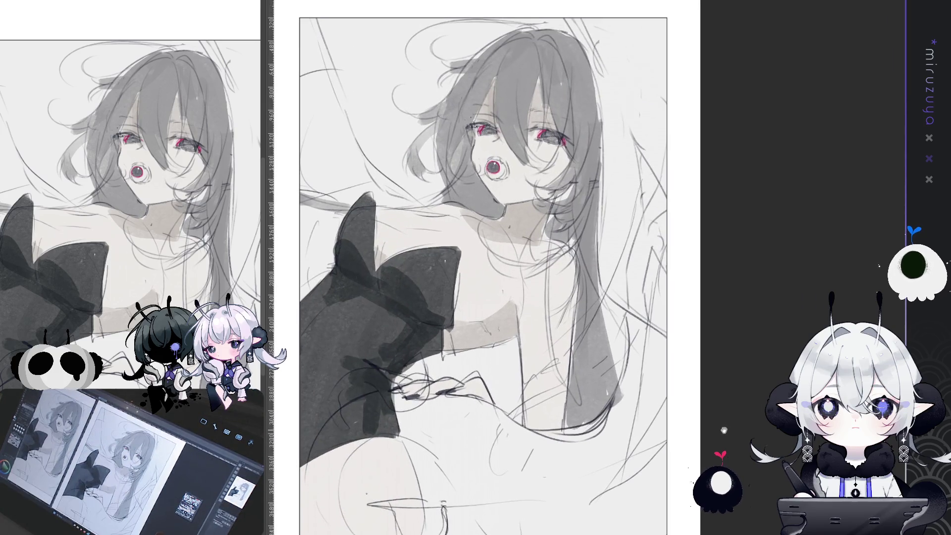
- Cancel the pending transform to restore the original layout, then undo the lightening of the dress
mouse_move(465, 314)
mouse_down()
mouse_move(443, 294)
mouse_move(465, 292)
mouse_up()
key(ctrl+0)
key(Escape)
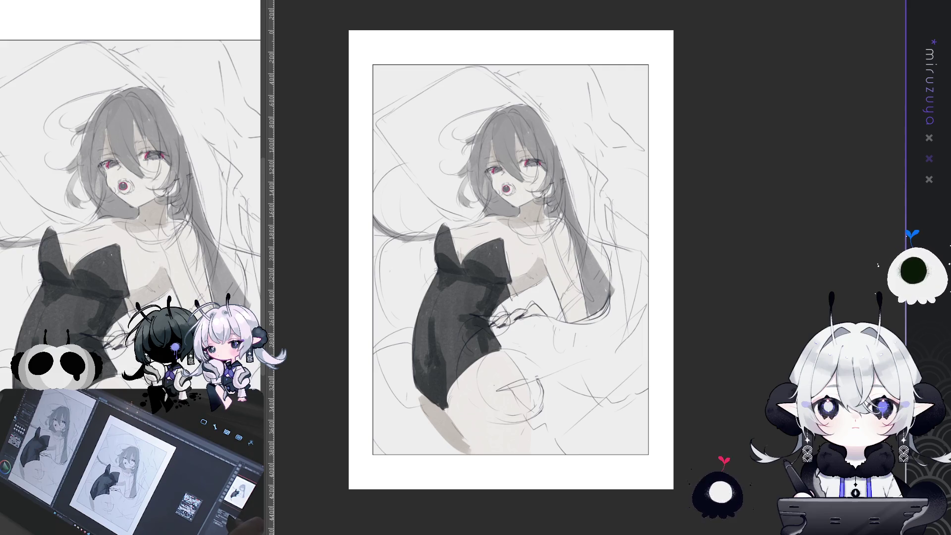
scroll(607, 311, up, 5)
scroll(545, 268, up, 10)
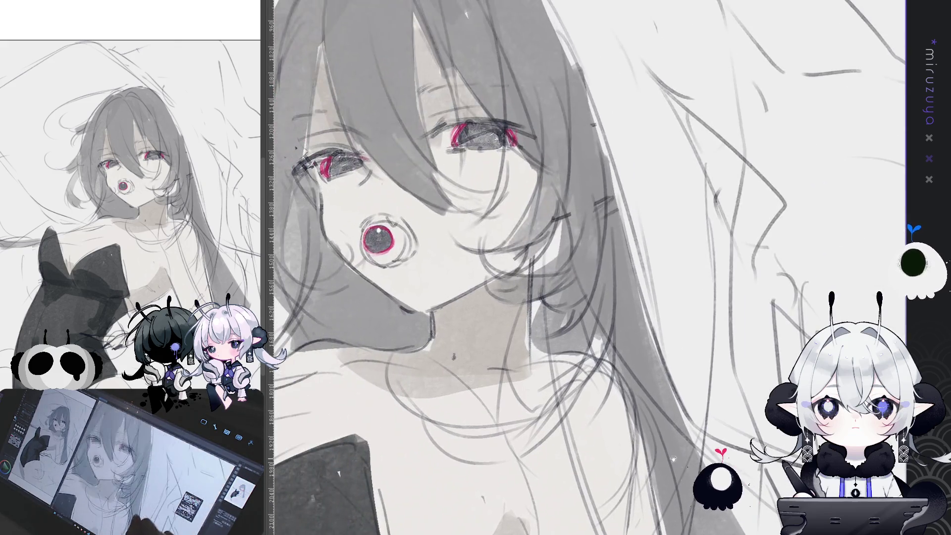
scroll(544, 268, down, 2)
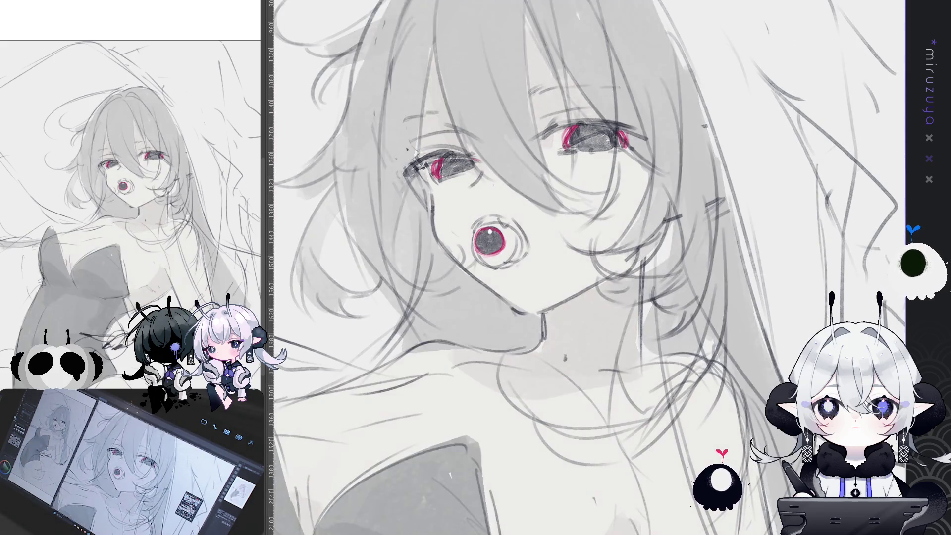
key(ctrl+z)
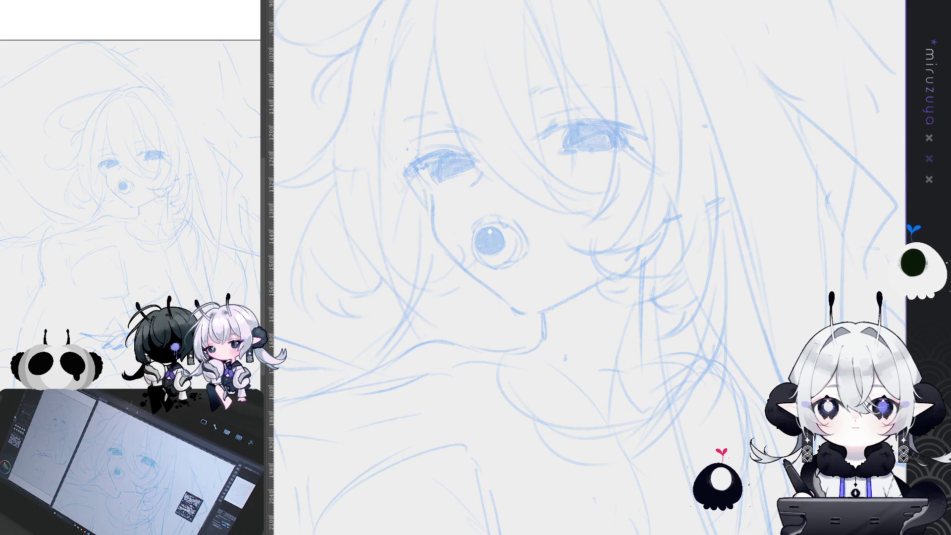
- Ink the face contour down from the left eye's corner, erasing a stray lower section
drag(589, 267, 528, 283)
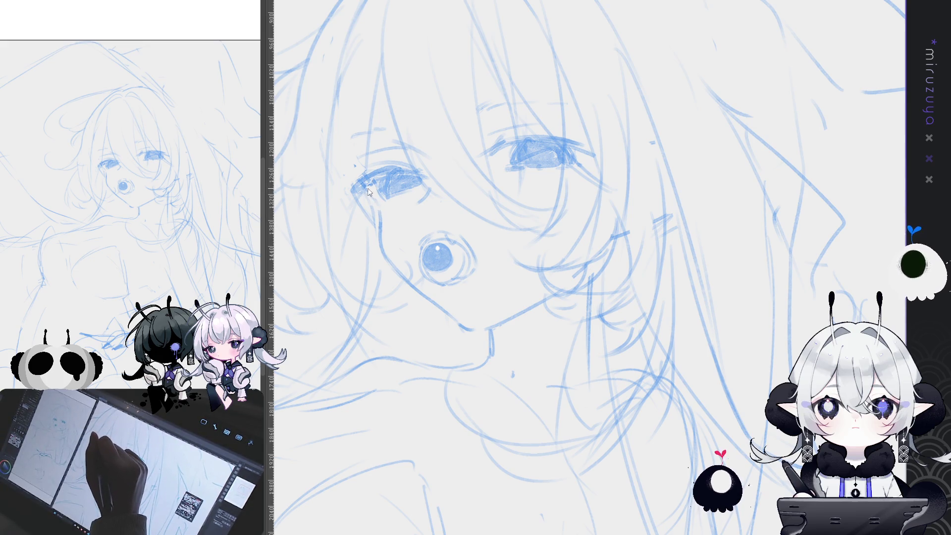
drag(368, 183, 382, 211)
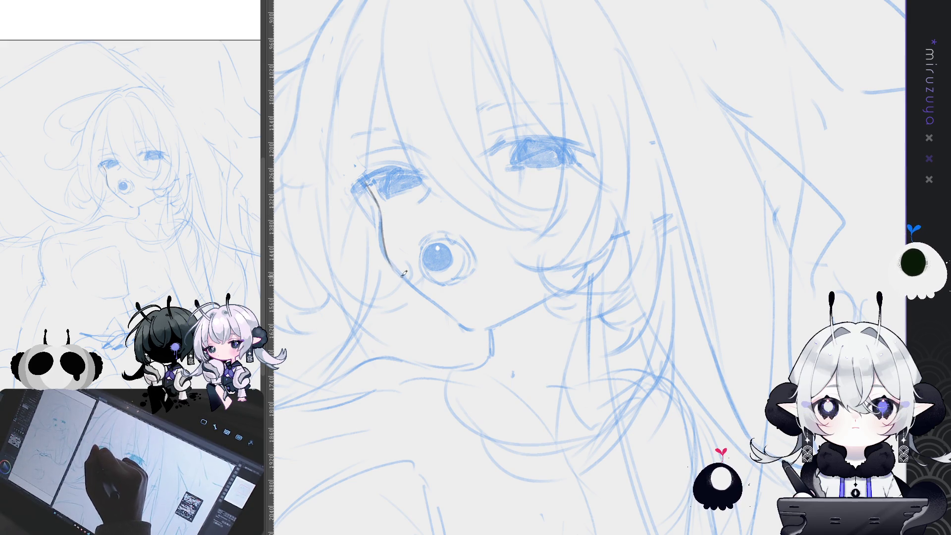
mouse_move(416, 291)
mouse_down()
mouse_move(390, 253)
mouse_move(418, 293)
mouse_move(451, 311)
mouse_up()
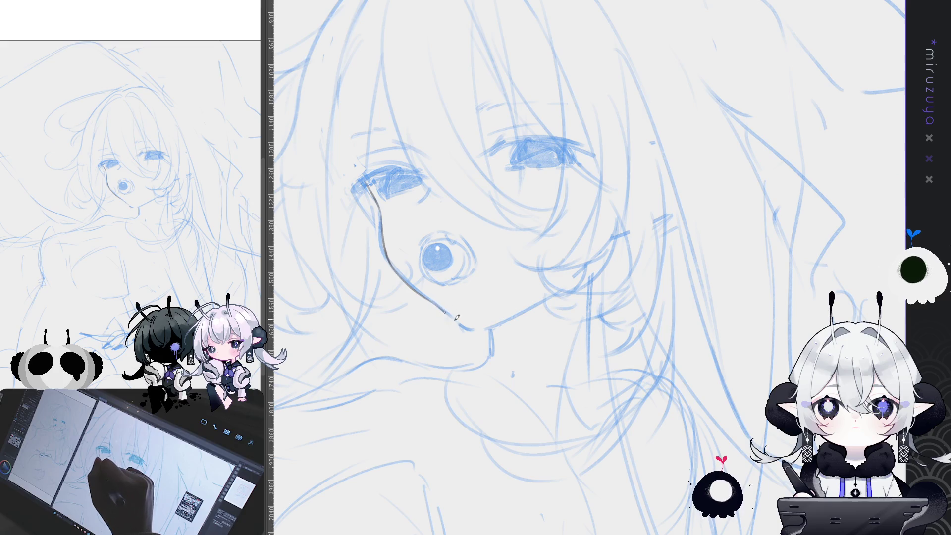
drag(666, 280, 613, 321)
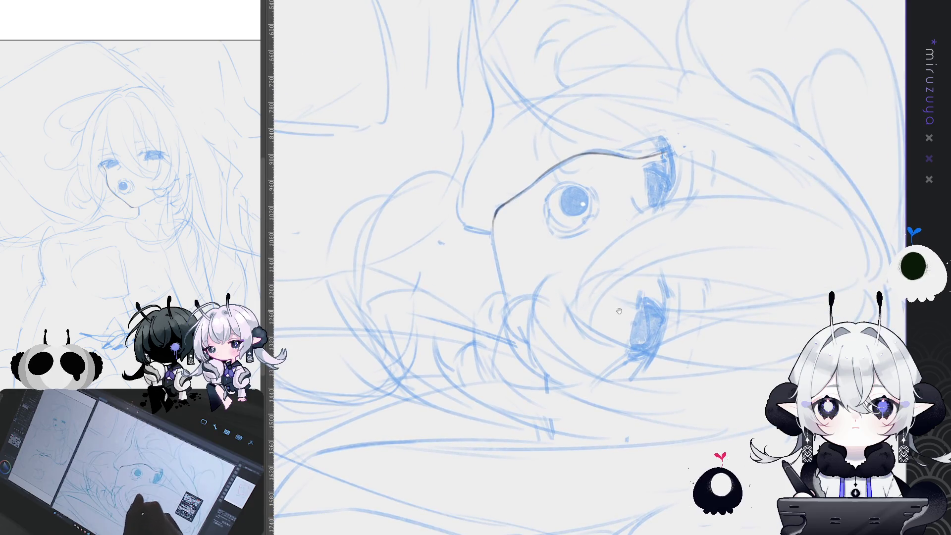
drag(641, 280, 655, 275)
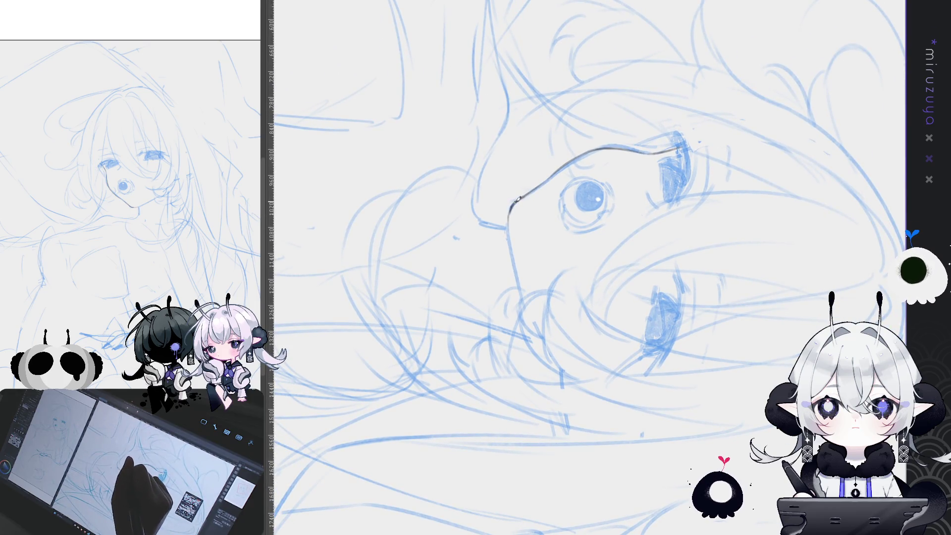
drag(510, 214, 526, 300)
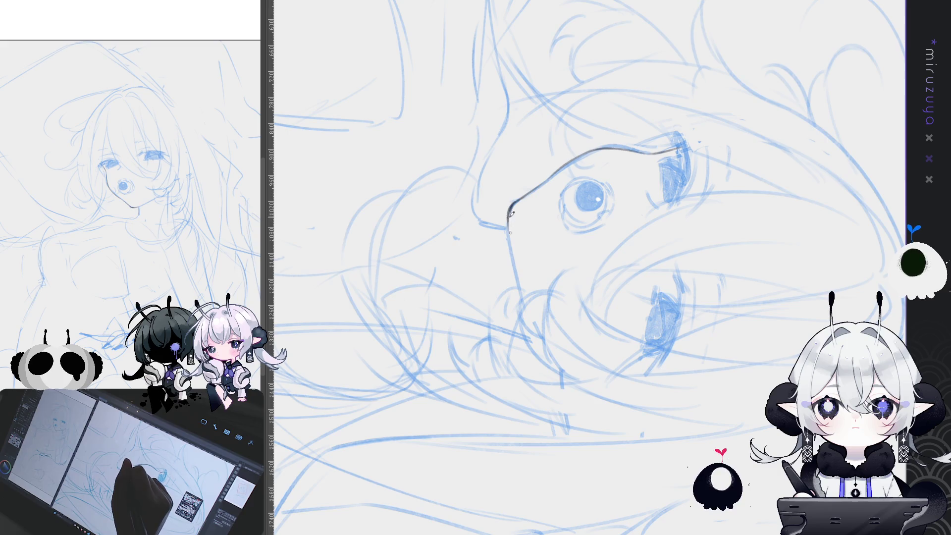
drag(511, 210, 525, 295)
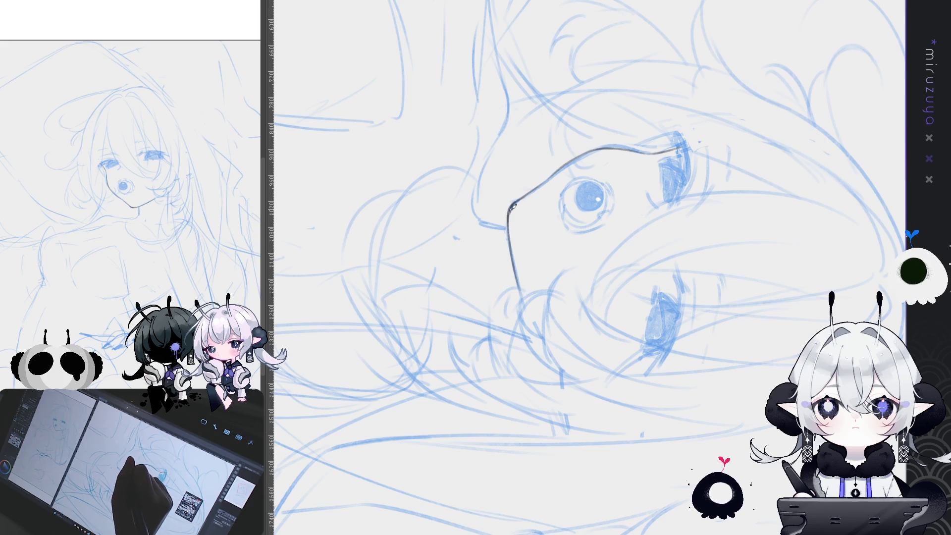
drag(515, 261, 518, 273)
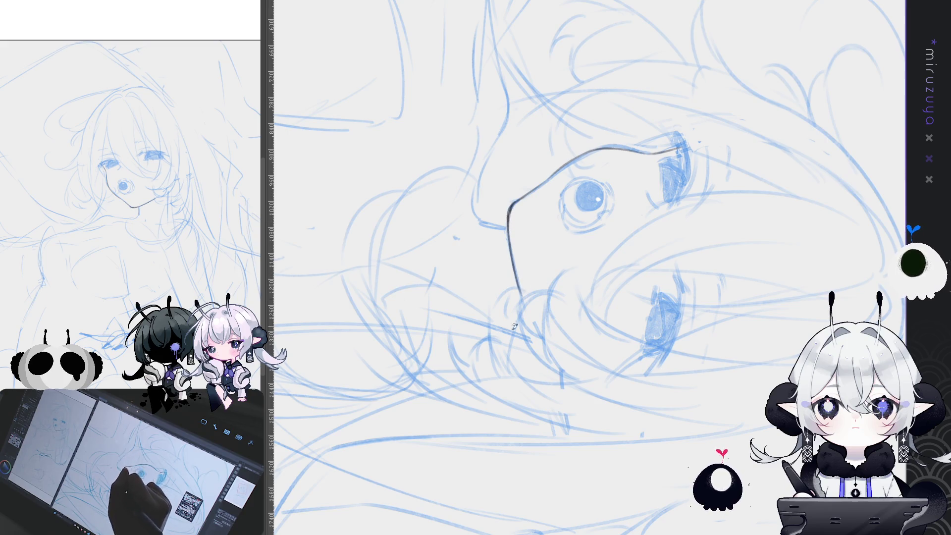
- Ink the chin curve and a vertical neck line, redrawing the neck once
key(minus)
key(minus)
key(minus)
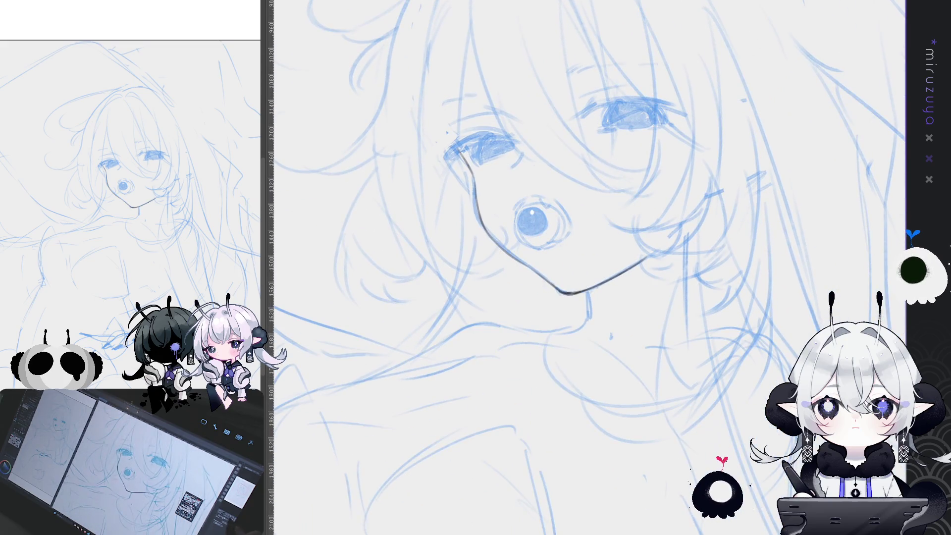
drag(667, 375, 551, 362)
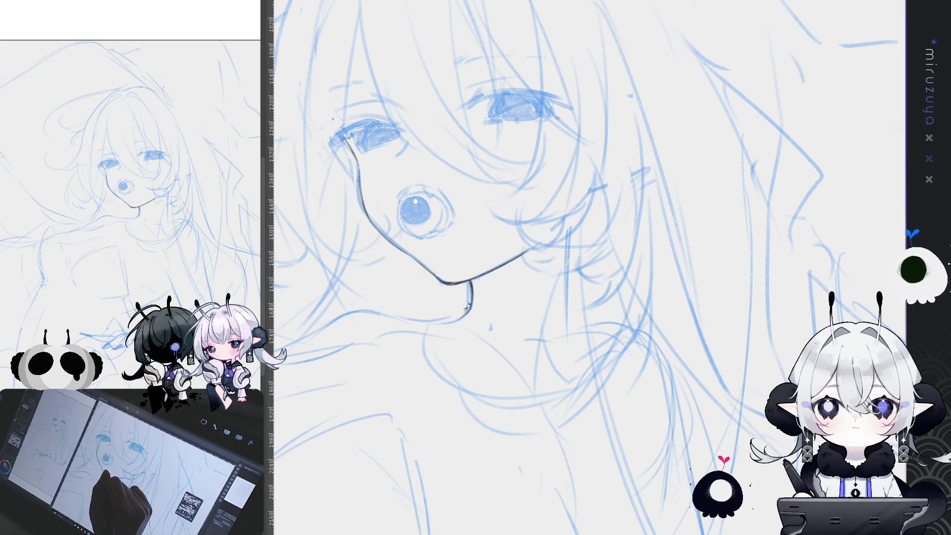
drag(469, 311, 446, 322)
drag(568, 229, 566, 321)
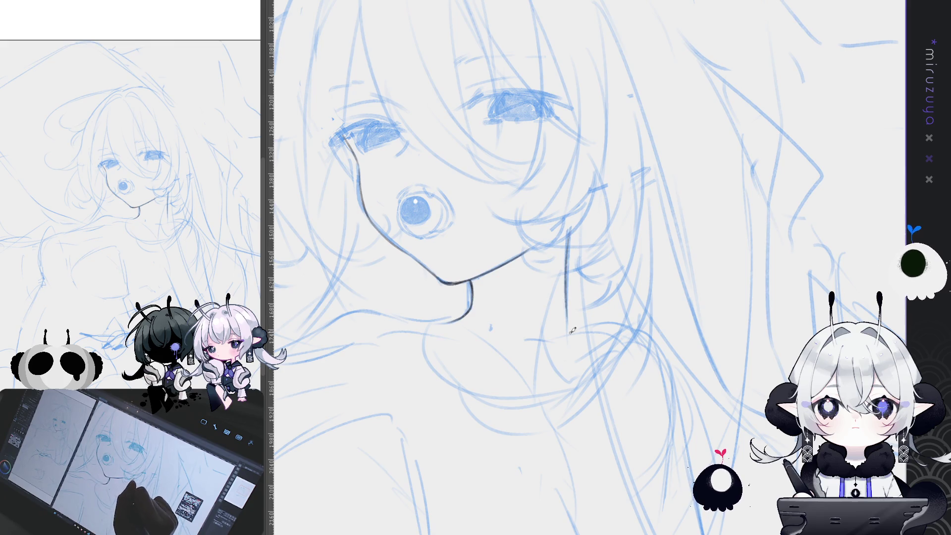
drag(569, 229, 567, 325)
key(ctrl+z)
drag(569, 228, 569, 327)
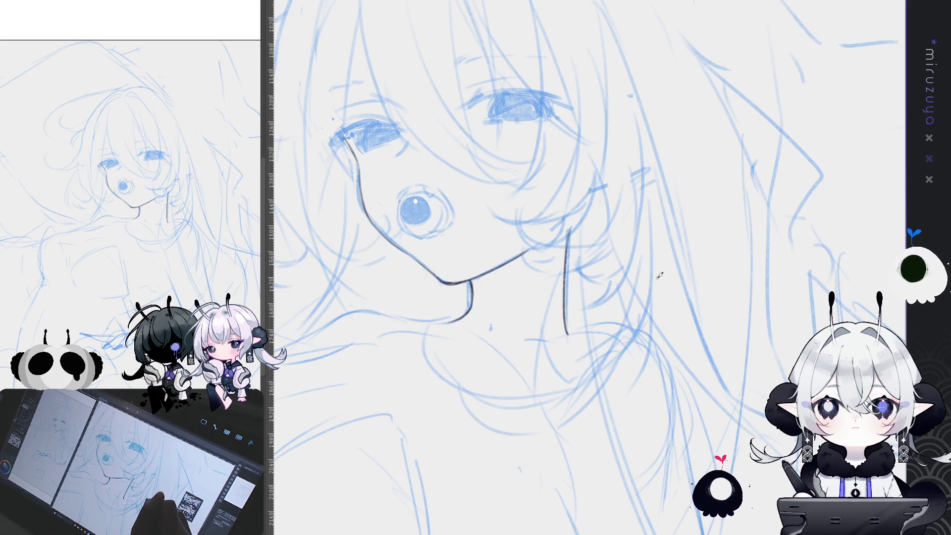
- Briefly hide the blue sketch to check the ink, then zoom back in on the face
mouse_move(596, 354)
mouse_down()
mouse_move(749, 284)
mouse_move(660, 322)
mouse_move(688, 357)
mouse_up()
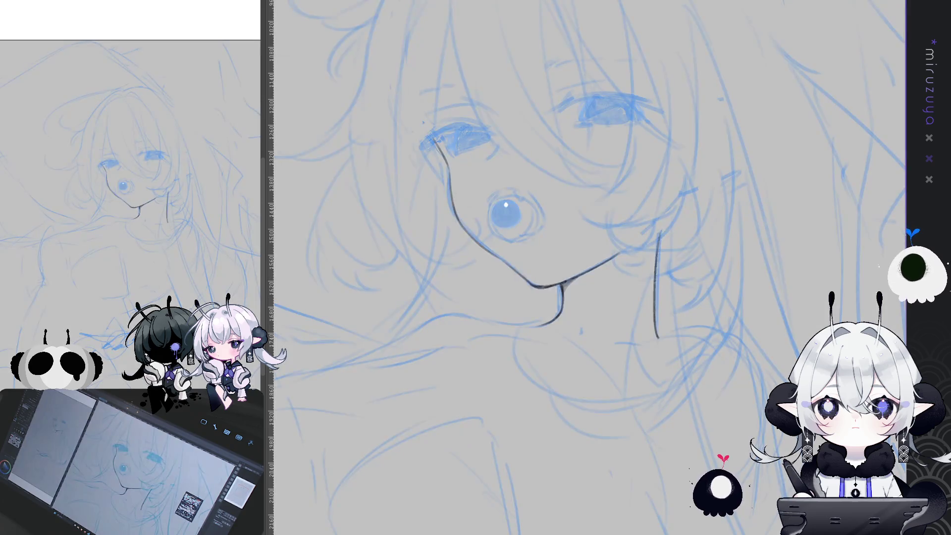
key(ctrl+h)
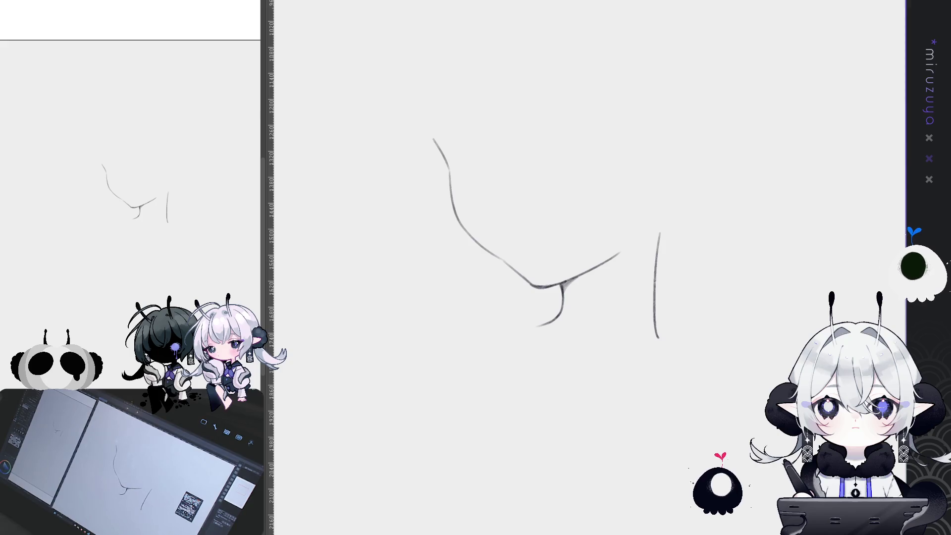
key(ctrl+h)
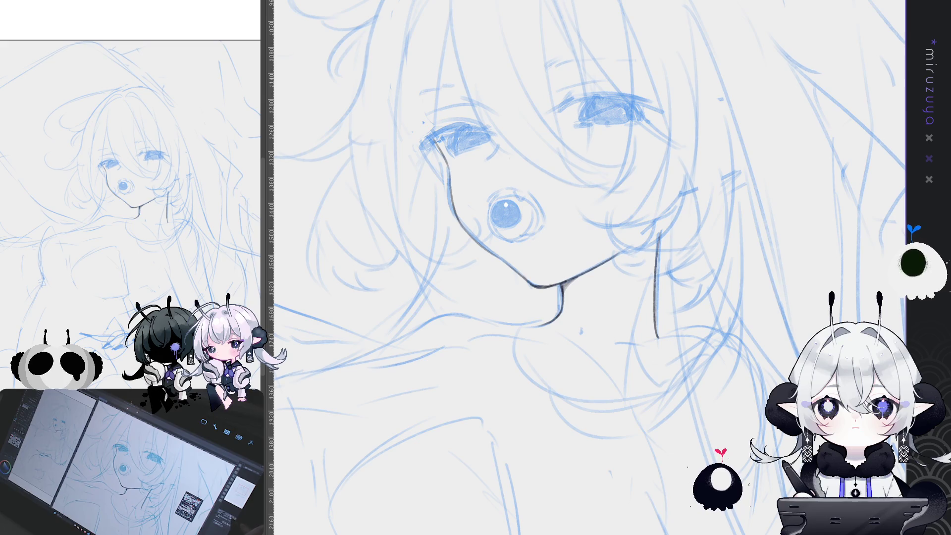
key(ctrl+0)
key(ctrl+plus)
key(ctrl+plus)
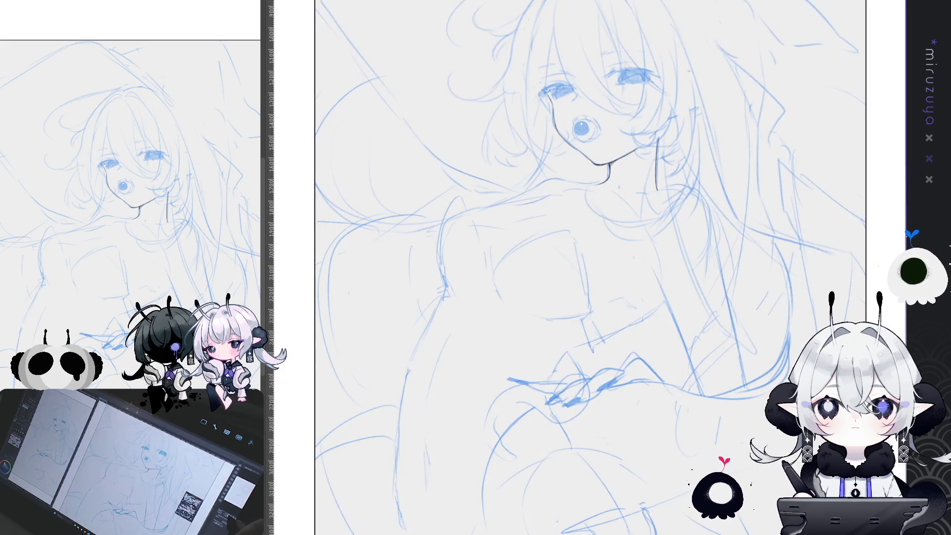
key(ctrl+plus)
key(ctrl+plus)
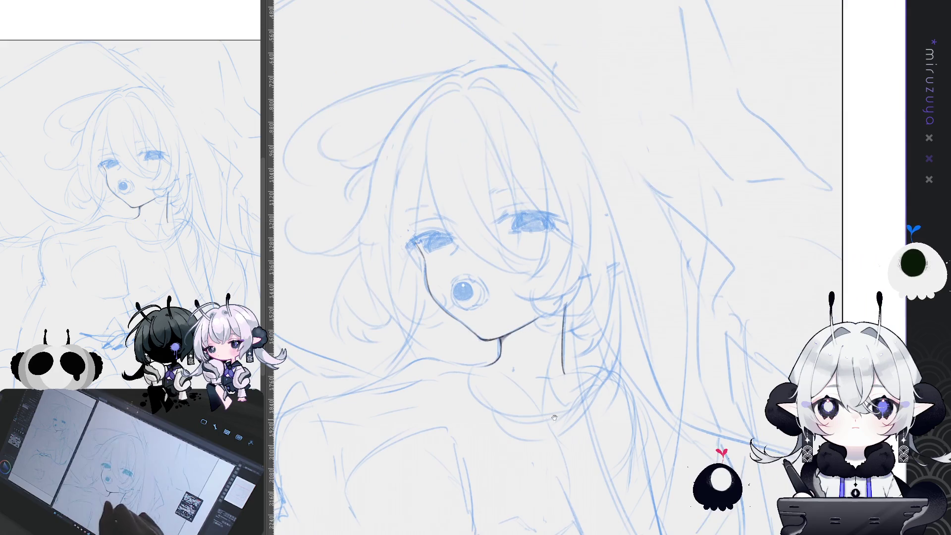
key(ctrl+plus)
- Ink a curved hair line down from the eye, discarding a short hairline stroke
drag(415, 125, 412, 137)
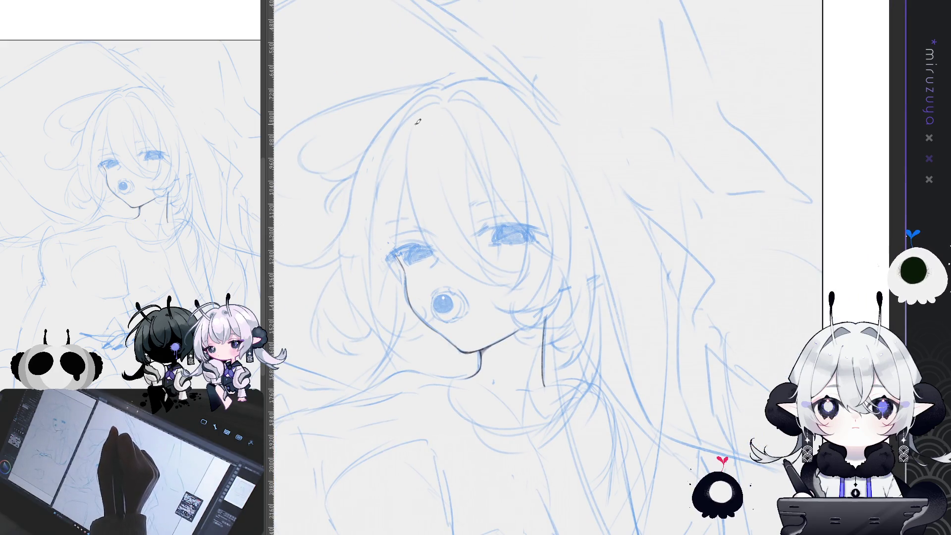
key(ctrl+z)
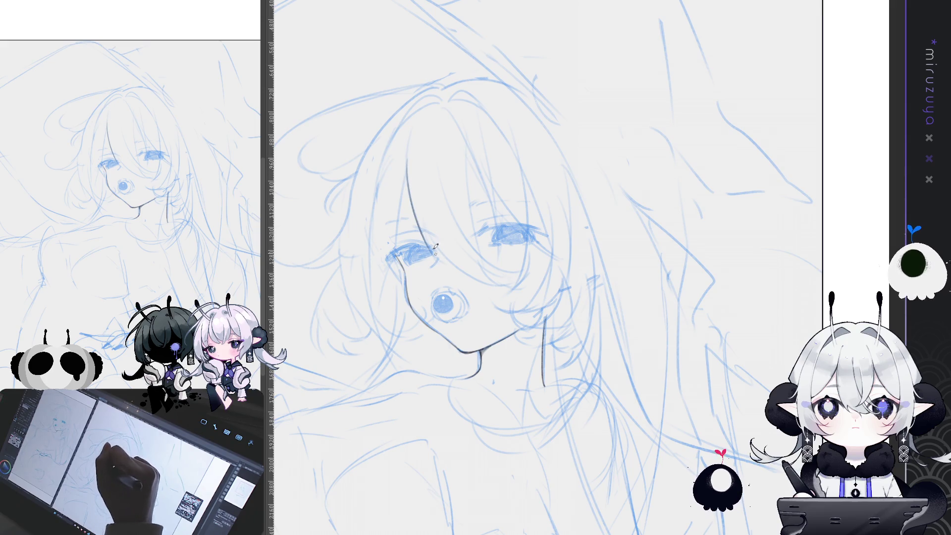
mouse_move(458, 263)
mouse_down()
mouse_move(600, 199)
mouse_move(589, 240)
mouse_up()
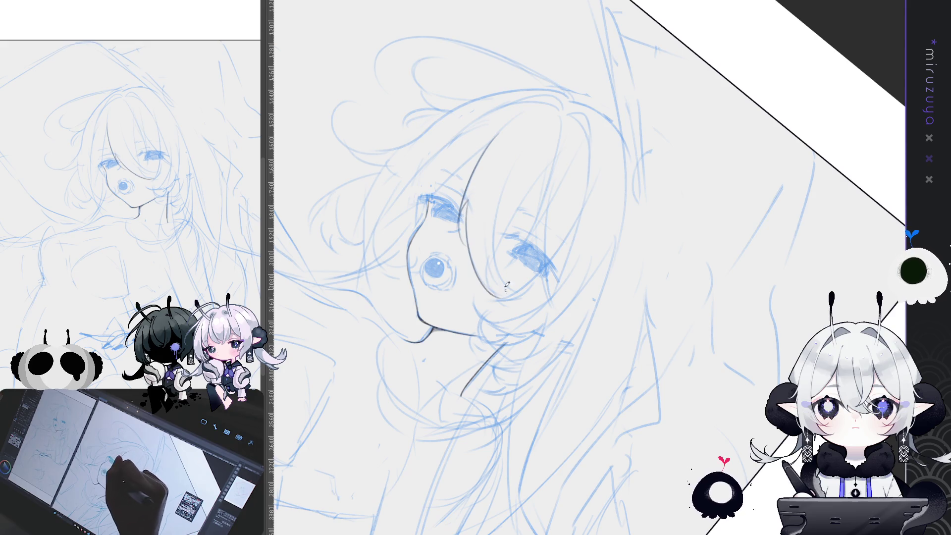
drag(498, 297, 470, 204)
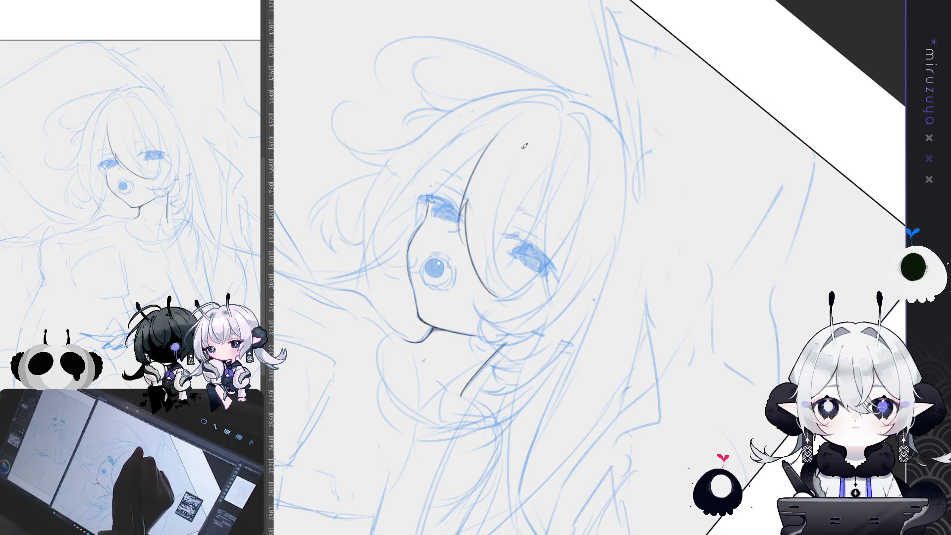
key(ctrl+@)
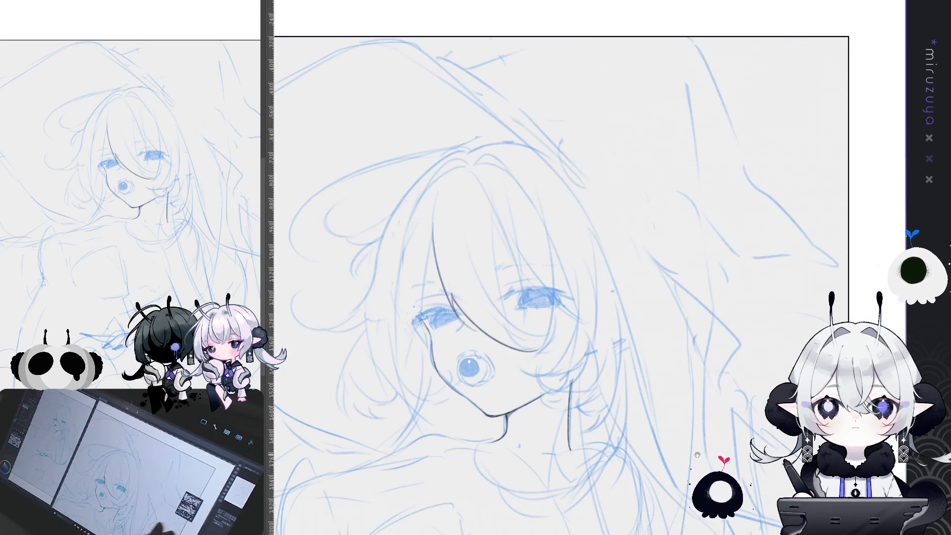
- Trace the top outline of the hair, undoing failed attempts until the stroke follows the sketch
scroll(565, 268, down, 5)
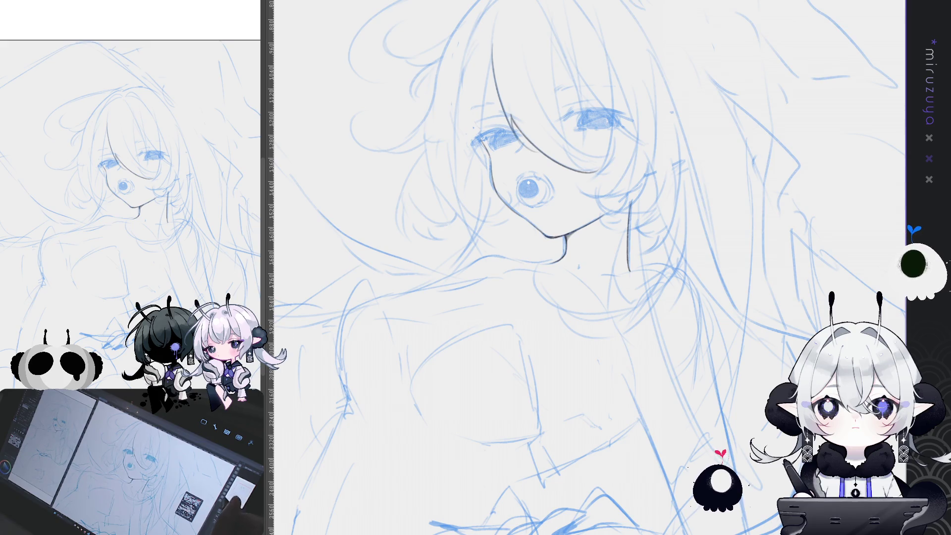
drag(666, 336, 726, 415)
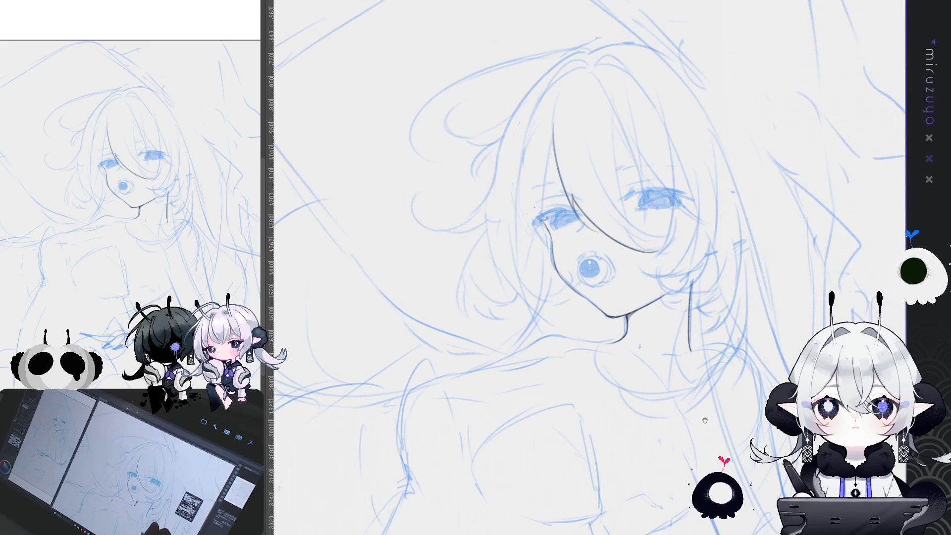
drag(771, 286, 821, 318)
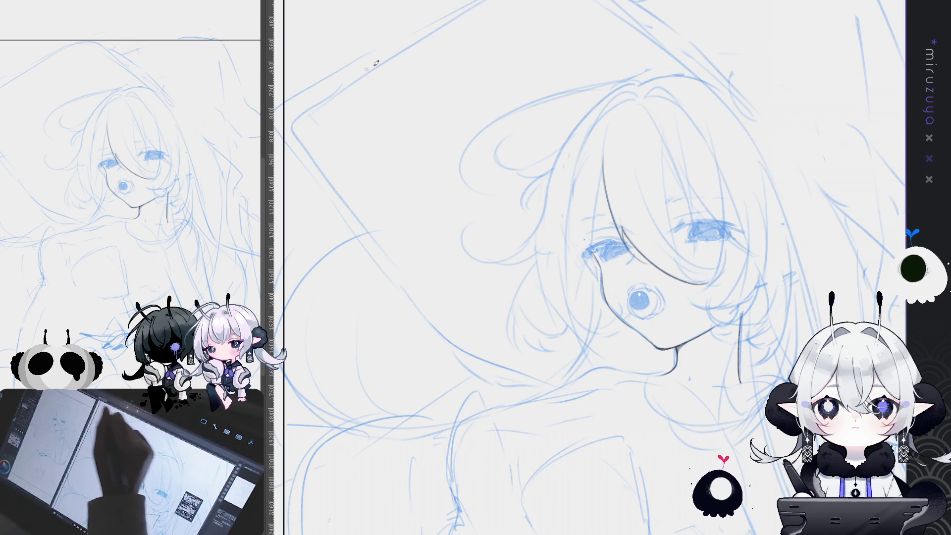
drag(569, 5, 638, 84)
drag(724, 96, 488, 185)
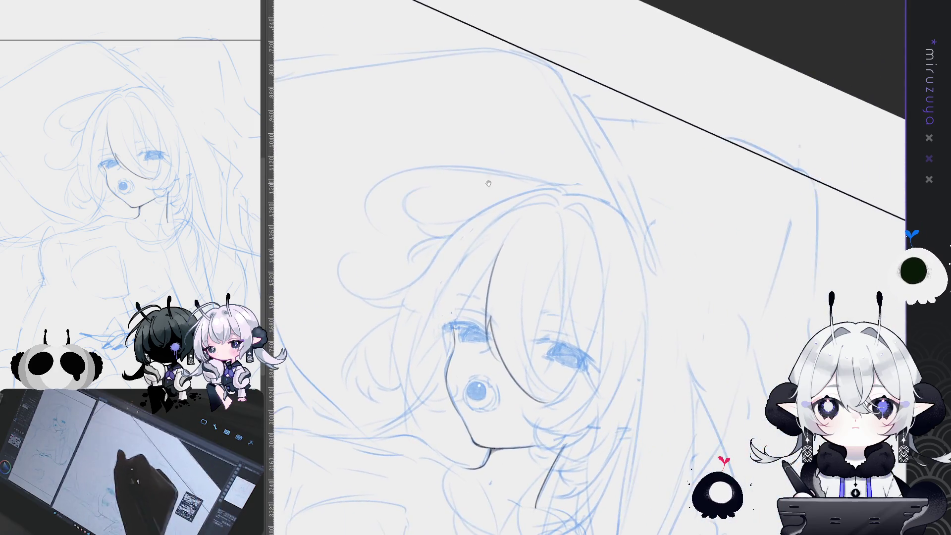
key(ctrl+z)
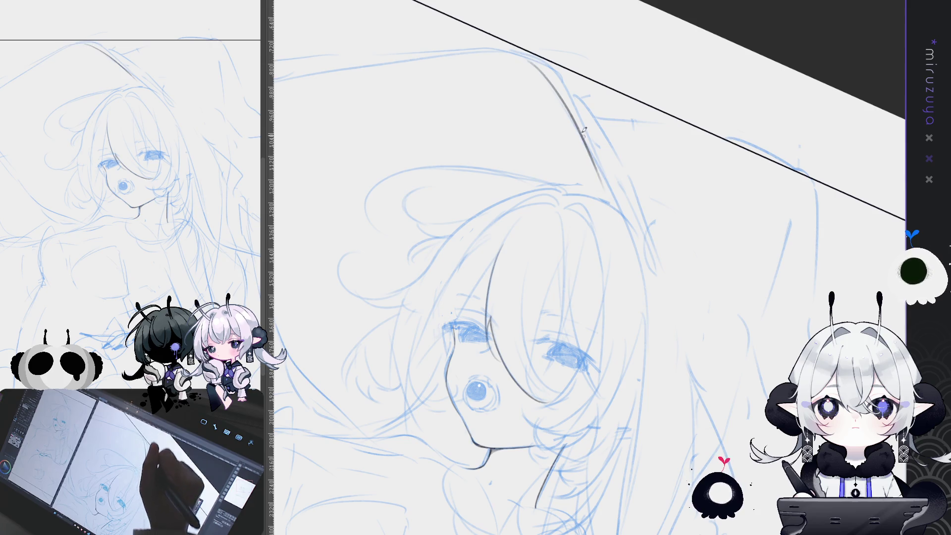
key(ctrl+z)
key(ctrl+z)
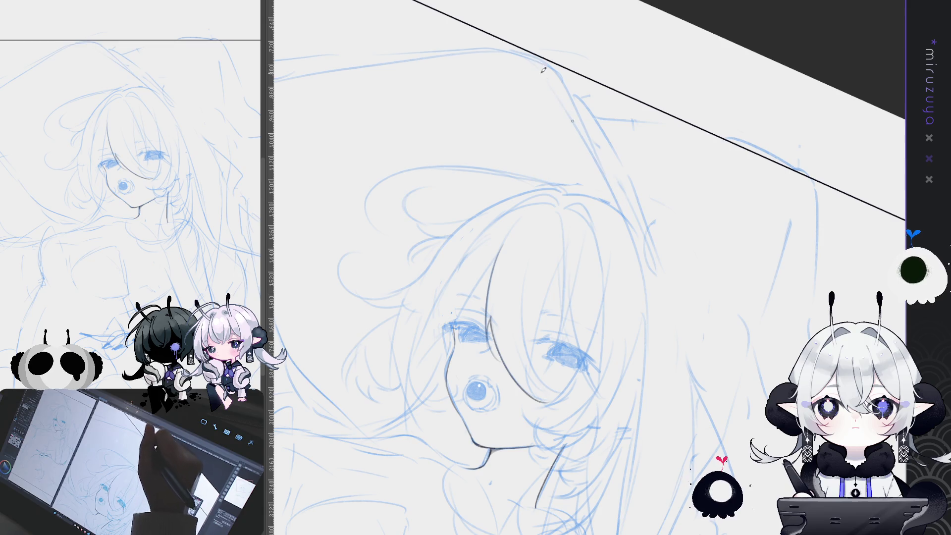
key(ctrl+z)
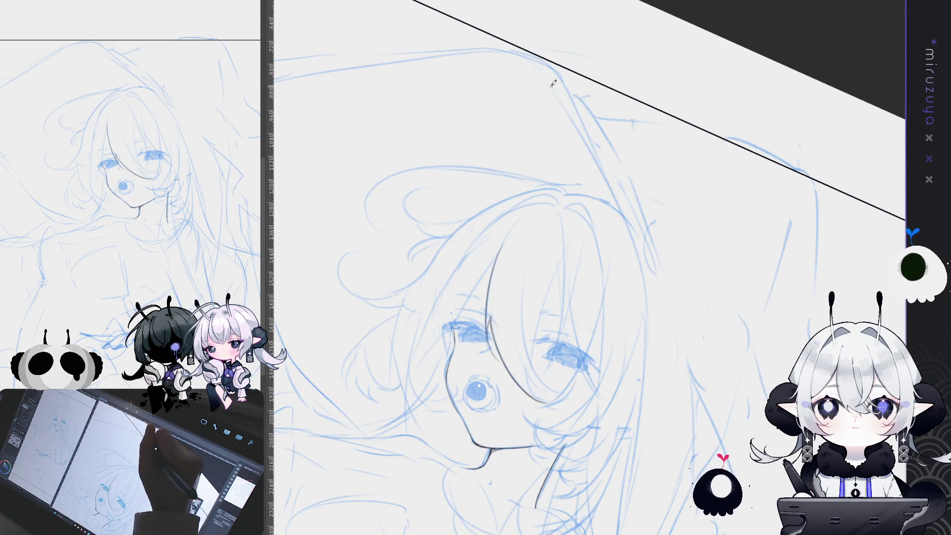
key(ctrl+z)
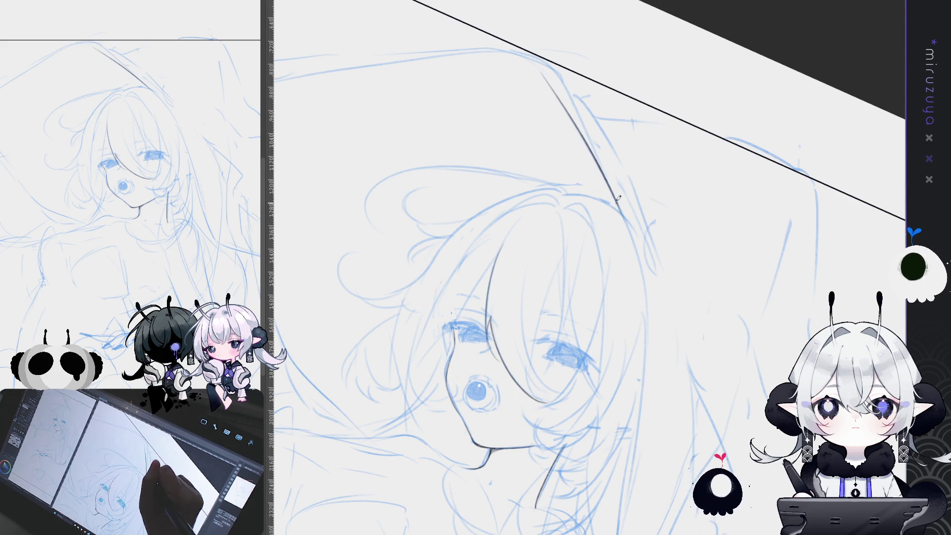
key(ctrl+@)
mouse_move(753, 274)
mouse_down()
mouse_move(657, 257)
mouse_move(599, 229)
mouse_up()
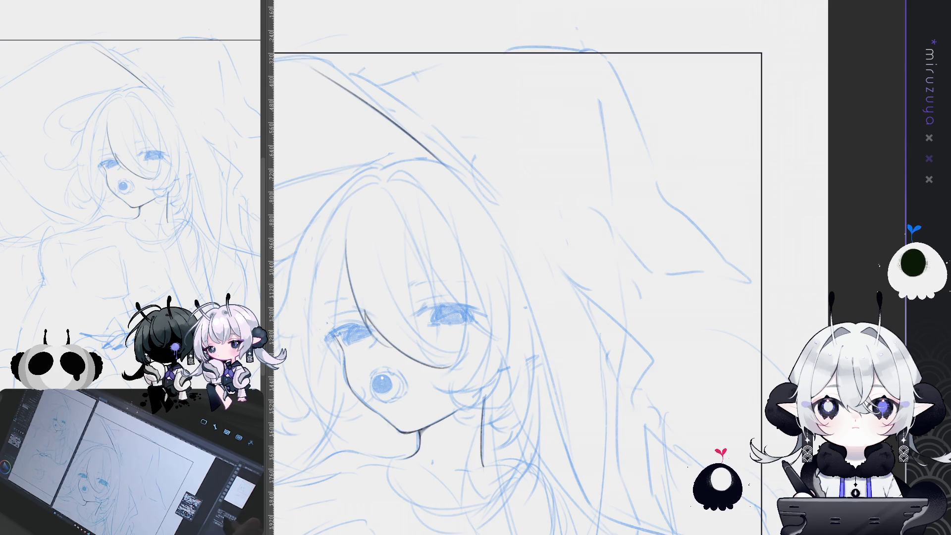
- Ink long strokes down the right edge of the hair to the shoulder, tilting the view between strokes
key(ctrl+minus)
key(ctrl+minus)
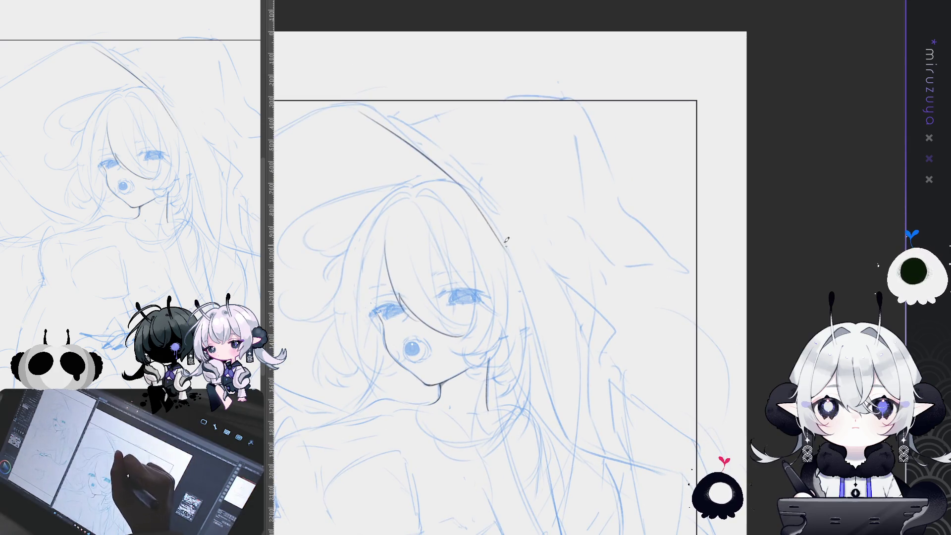
drag(505, 243, 539, 347)
mouse_move(501, 237)
mouse_down()
mouse_move(563, 422)
mouse_move(621, 495)
mouse_move(657, 416)
mouse_up()
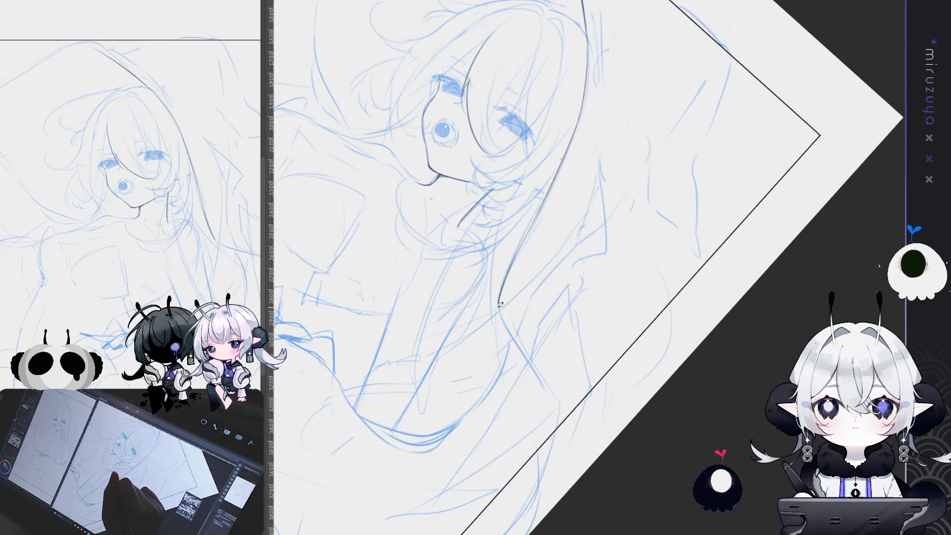
drag(539, 370, 544, 377)
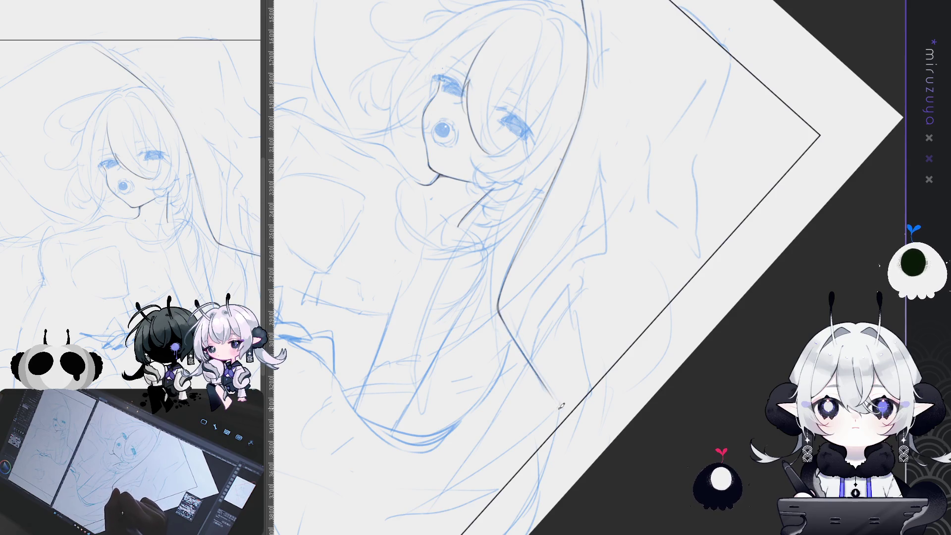
drag(681, 400, 535, 380)
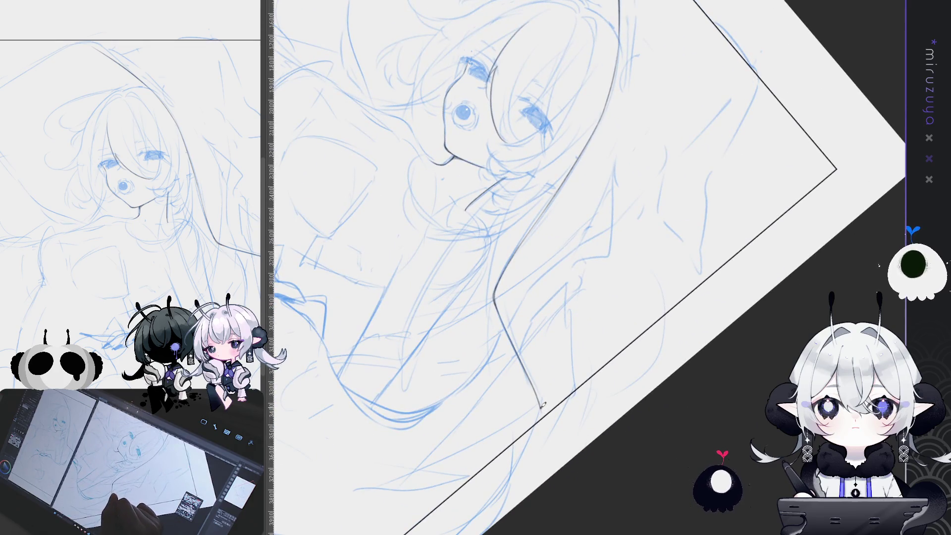
drag(544, 412, 734, 437)
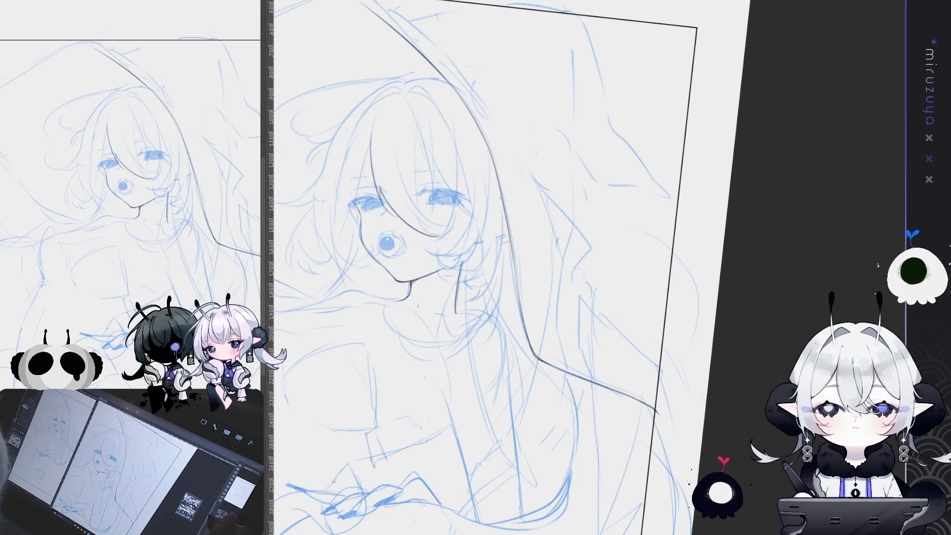
key(ctrl+0)
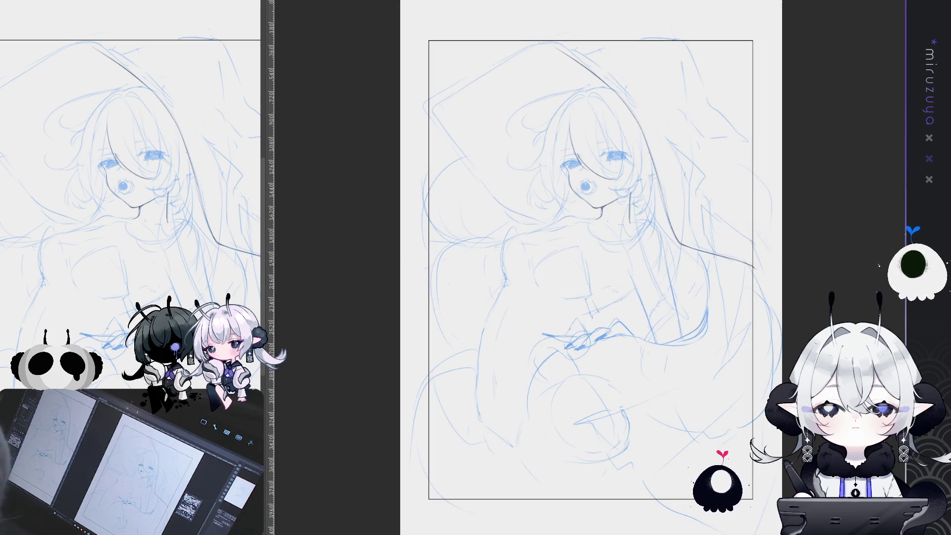
key(ctrl+shift+l)
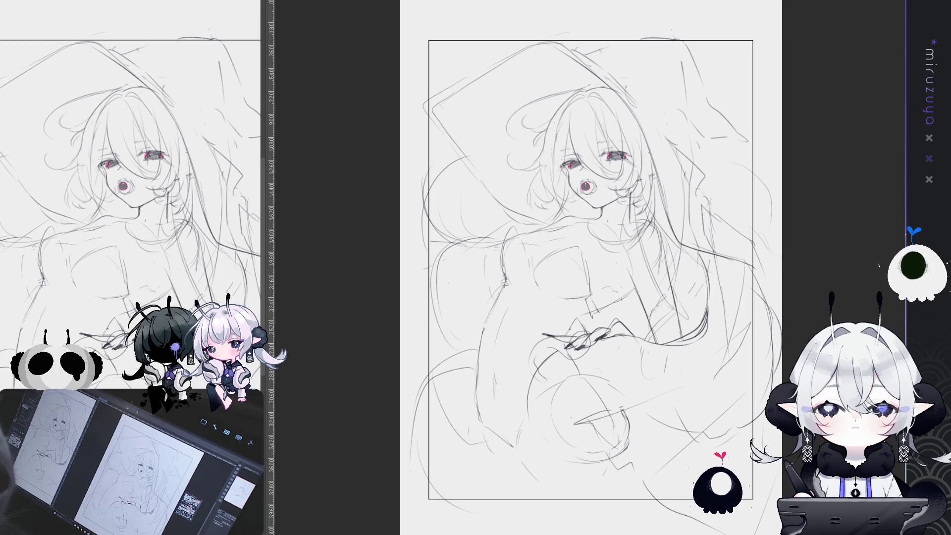
key(ctrl+shift+l)
scroll(737, 422, up, 4)
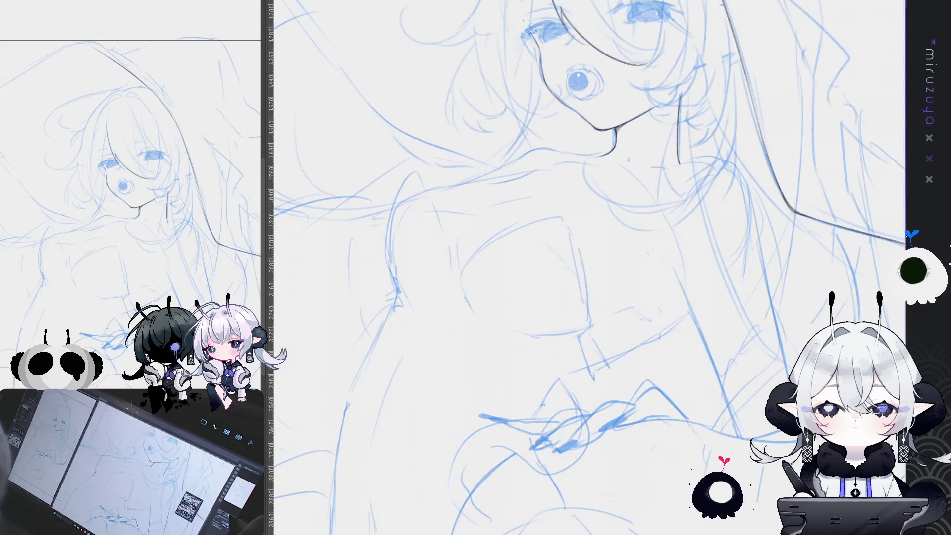
- Draw a thin hair strand beside the right eye, redrawing it thinner after one undo
mouse_move(737, 421)
mouse_down()
mouse_move(717, 450)
mouse_move(654, 462)
mouse_up()
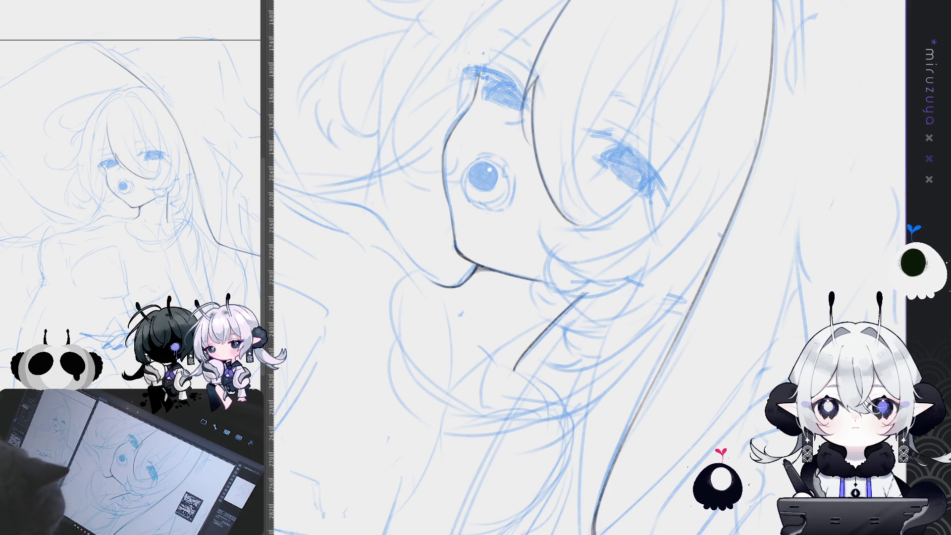
mouse_move(631, 250)
mouse_down()
mouse_move(628, 257)
mouse_move(634, 183)
mouse_move(556, 252)
mouse_up()
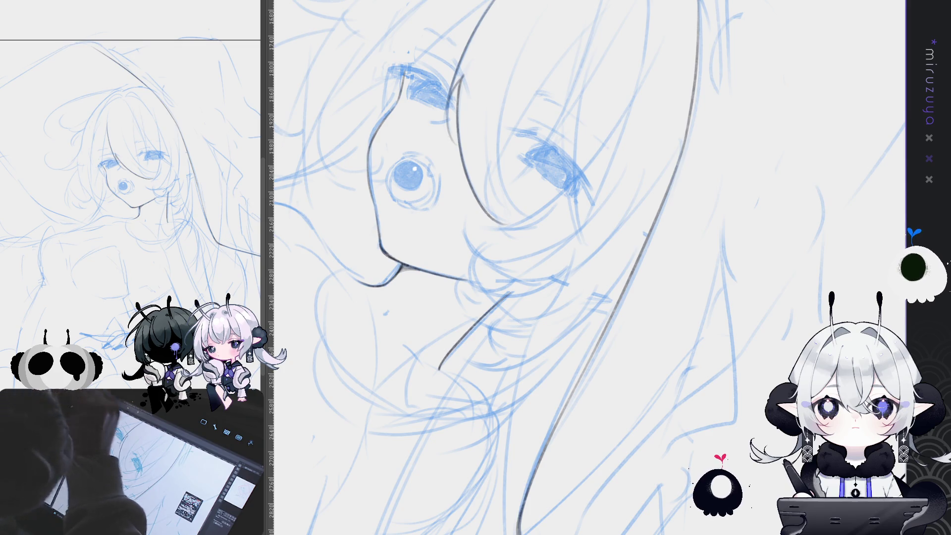
drag(485, 147, 525, 211)
key(ctrl+z)
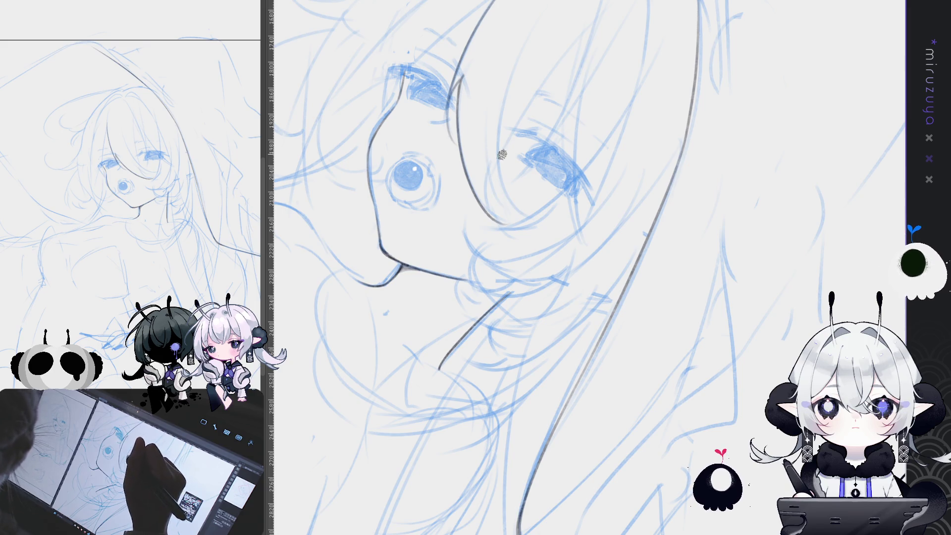
drag(486, 168, 510, 232)
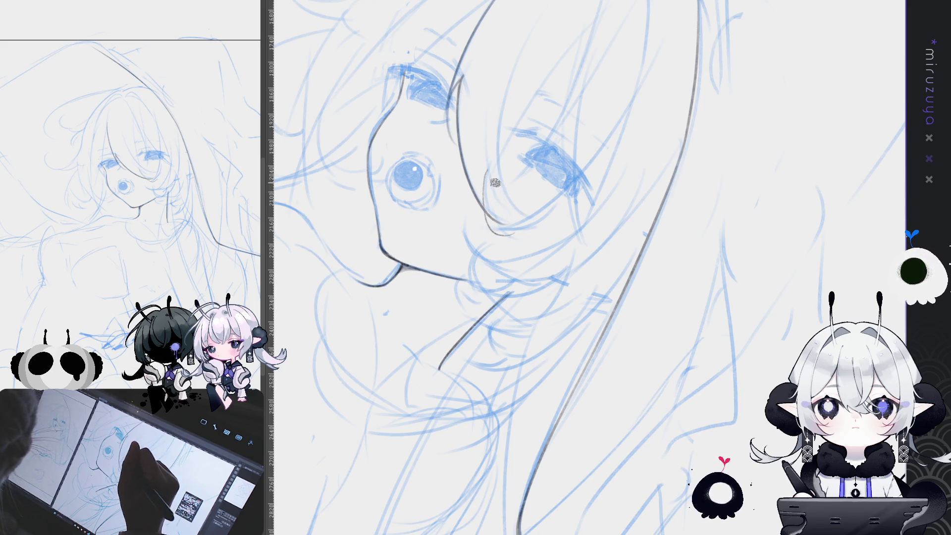